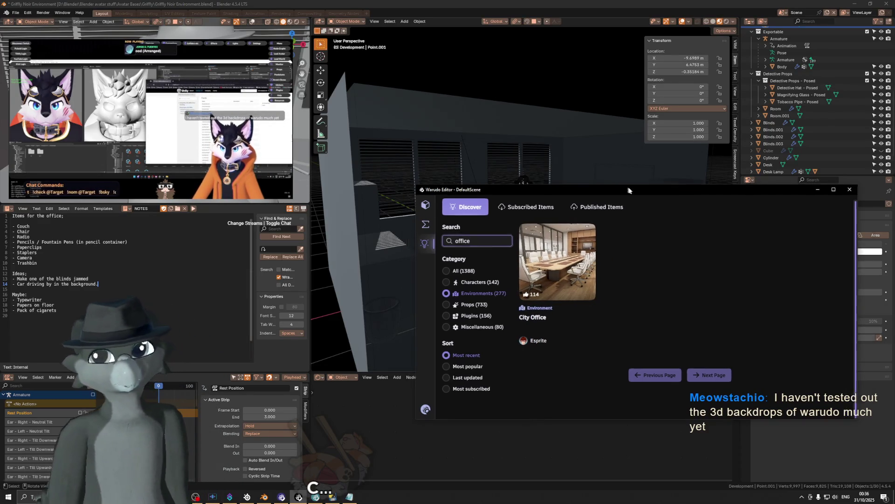
- Change the Warudo scene's Environment source from None to Classroom
key(alt+Tab)
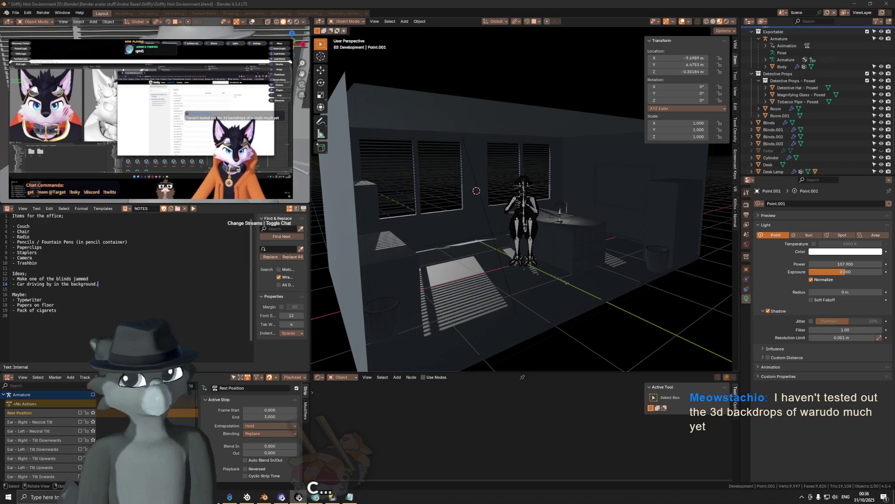
key(alt+Tab)
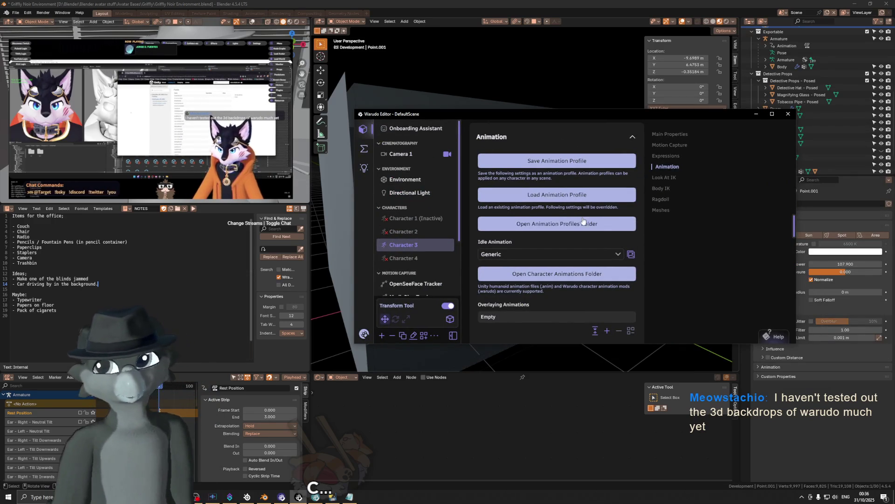
click(408, 182)
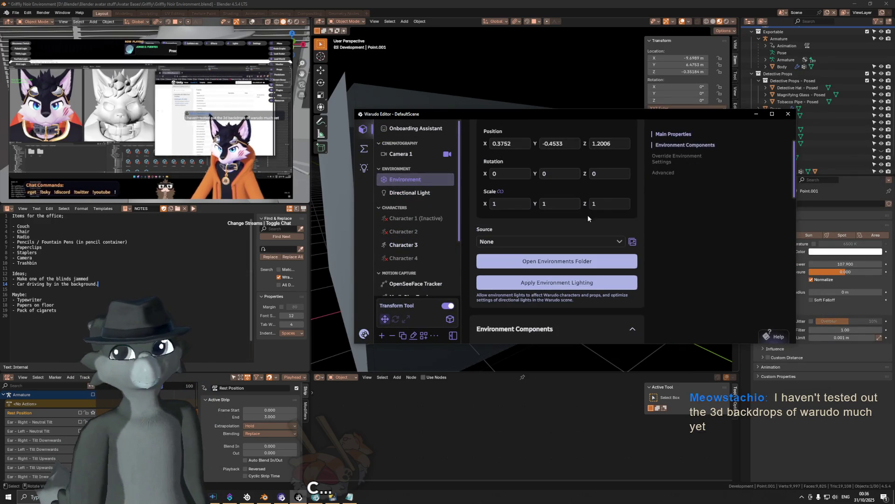
scroll(536, 249, up, 2)
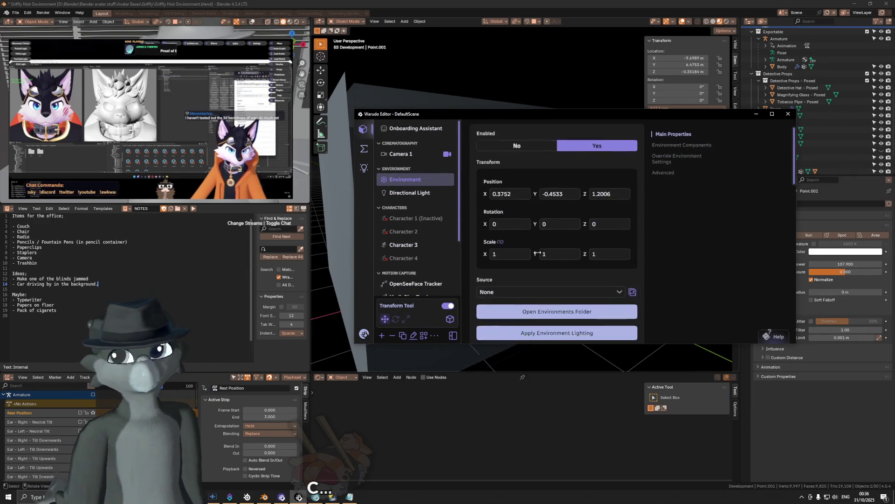
scroll(538, 250, down, 5)
scroll(545, 242, up, 3)
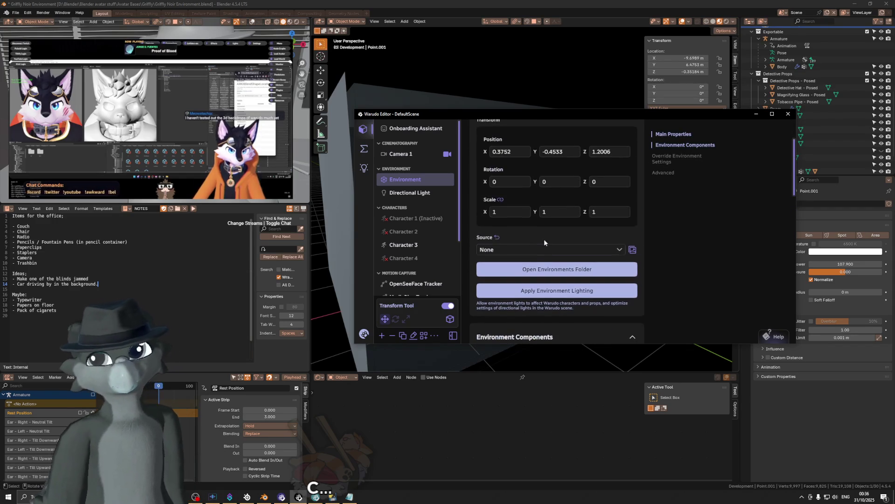
click(549, 250)
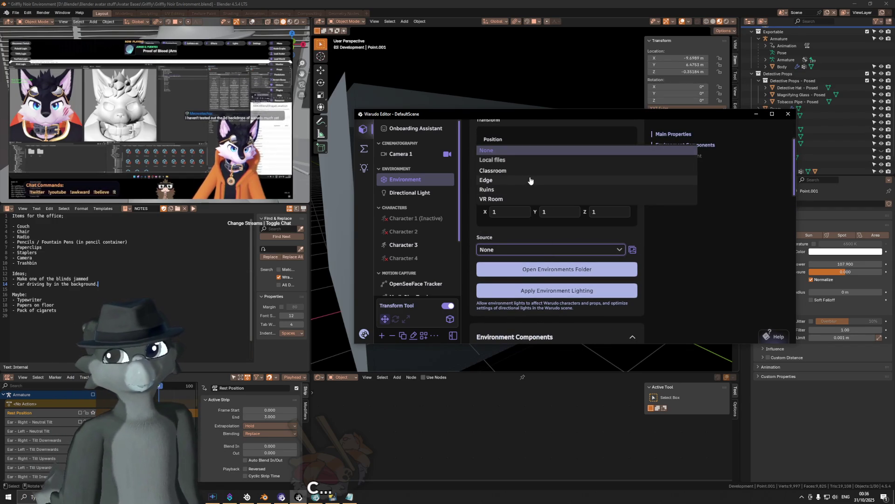
click(530, 174)
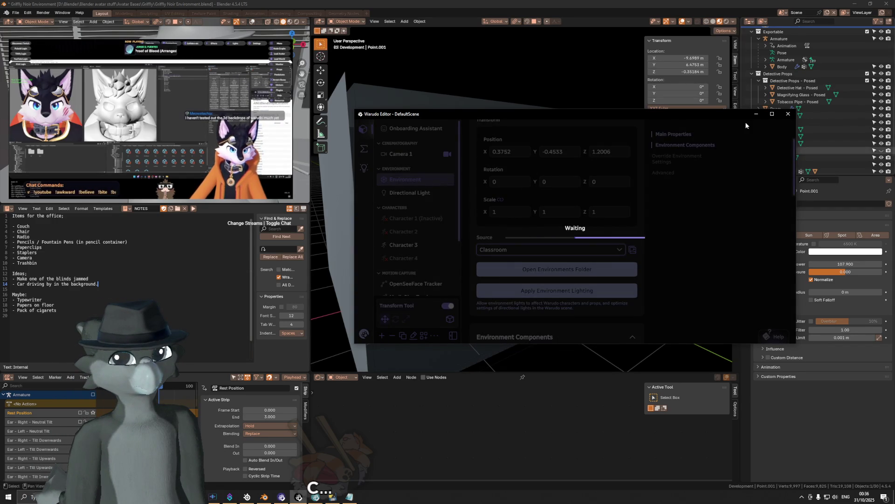
key(alt+Tab)
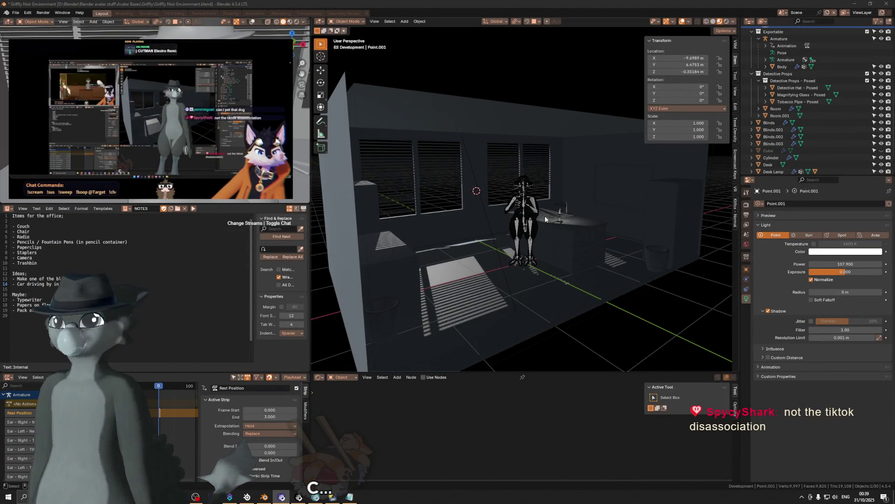
- Orbit and zoom around the office room, then bring up the Imgur post in Firefox
mouse_move(544, 216)
middle_down()
mouse_move(550, 181)
mouse_move(564, 192)
middle_up()
scroll(543, 200, up, 3)
scroll(550, 181, down, 5)
scroll(550, 181, up, 2)
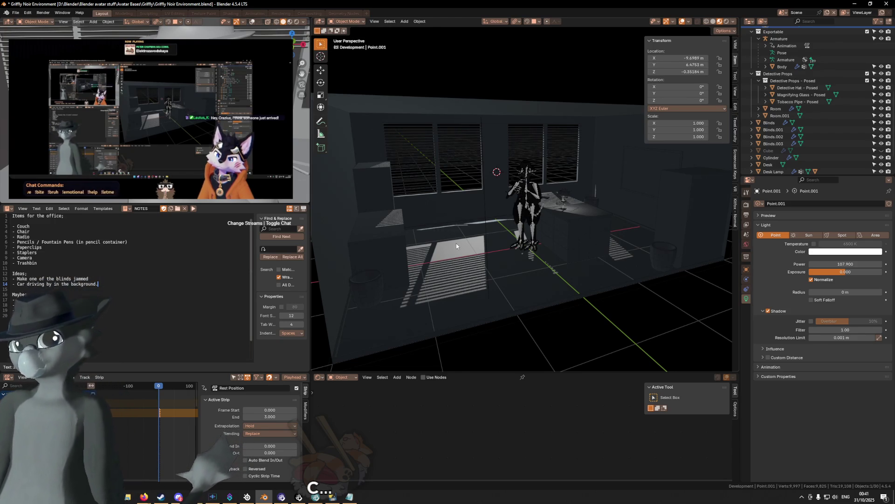
mouse_move(456, 242)
middle_down()
mouse_move(494, 219)
mouse_move(562, 205)
mouse_move(544, 234)
middle_up()
key(ctrl+Tab)
scroll(548, 231, down, 2)
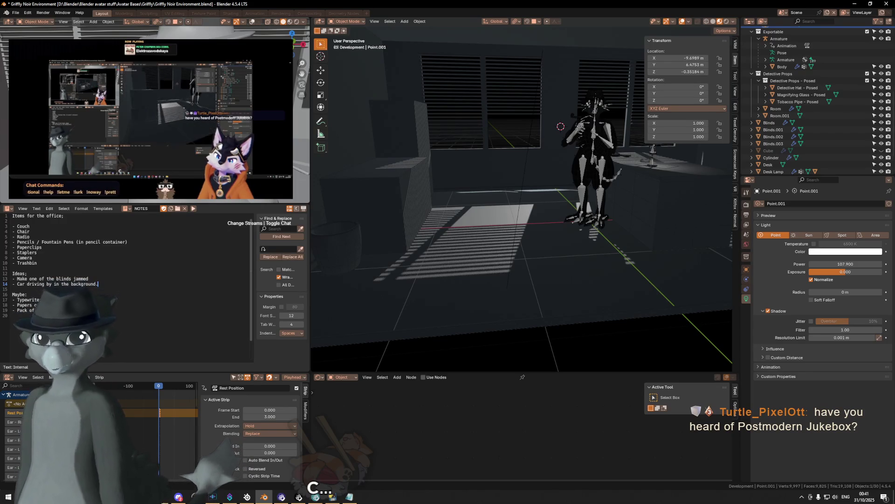
key(alt+Tab)
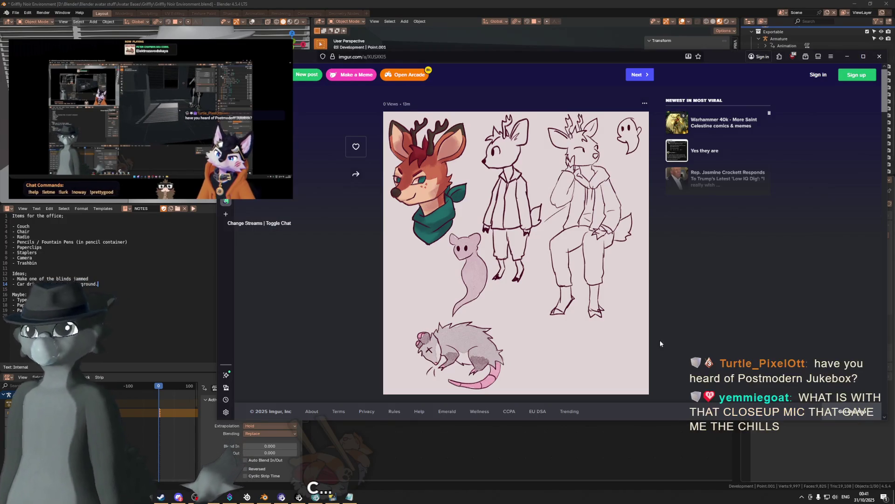
- Clear the current web address from Firefox's address bar
click(400, 56)
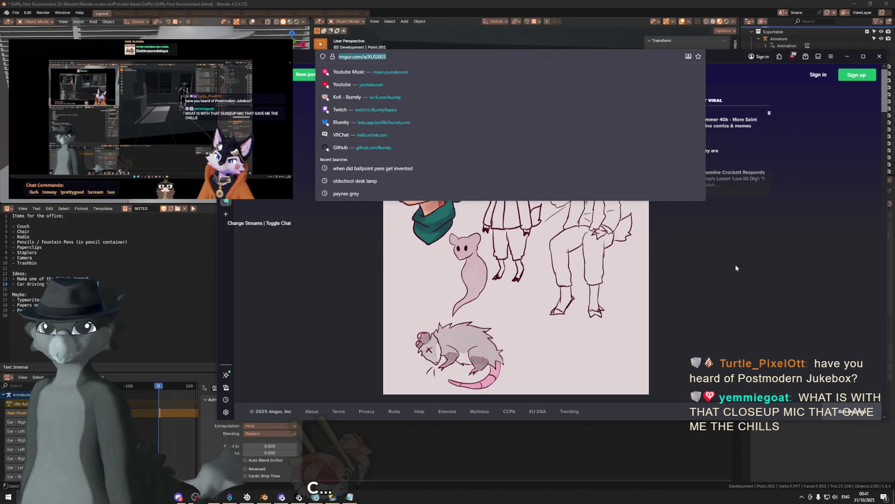
click(719, 284)
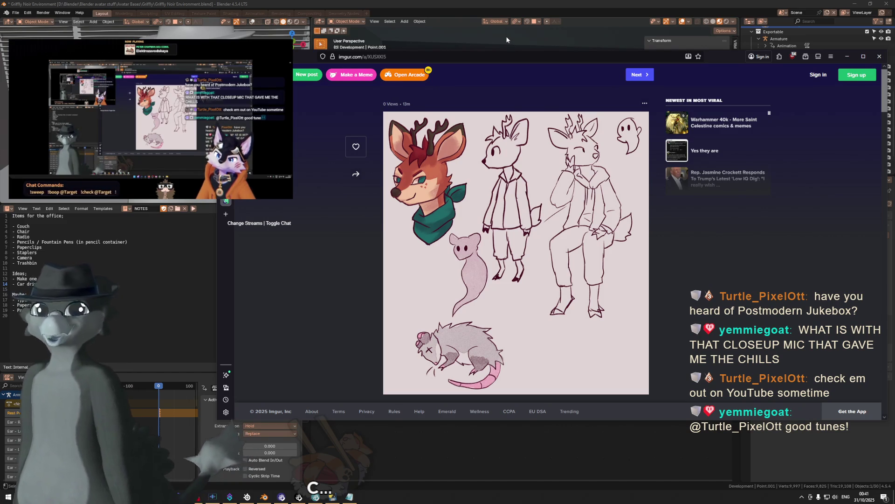
click(447, 55)
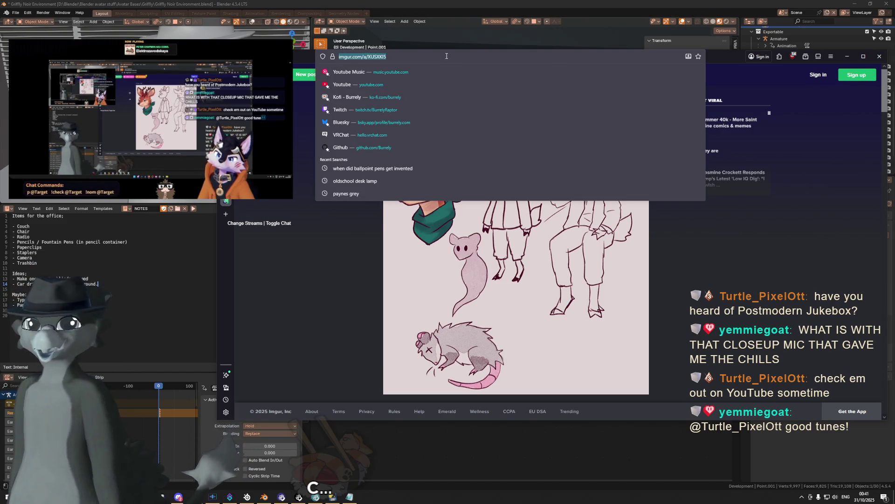
key(BackSpace)
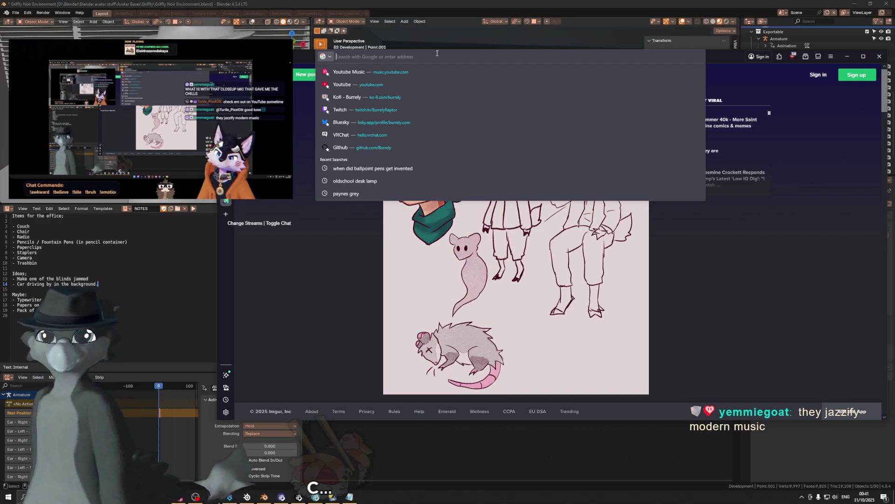
- Search the web for 'postmodern jukebox'
text(postmodern j)
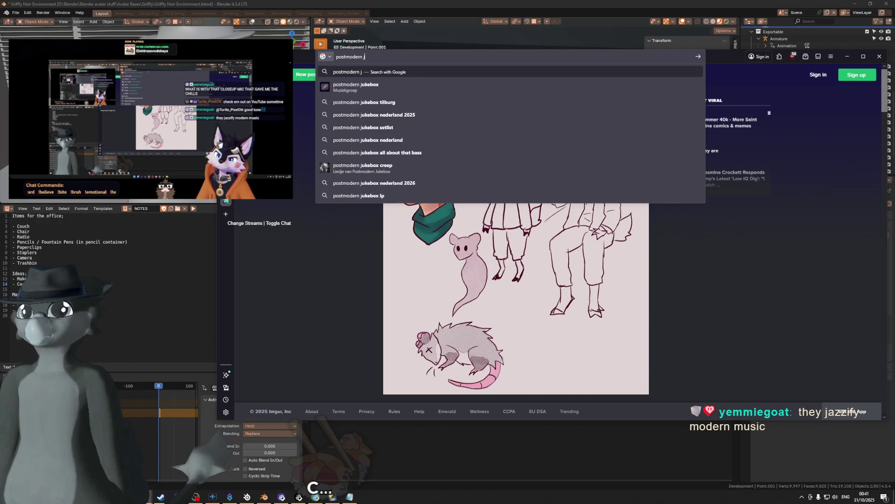
text(ukebox)
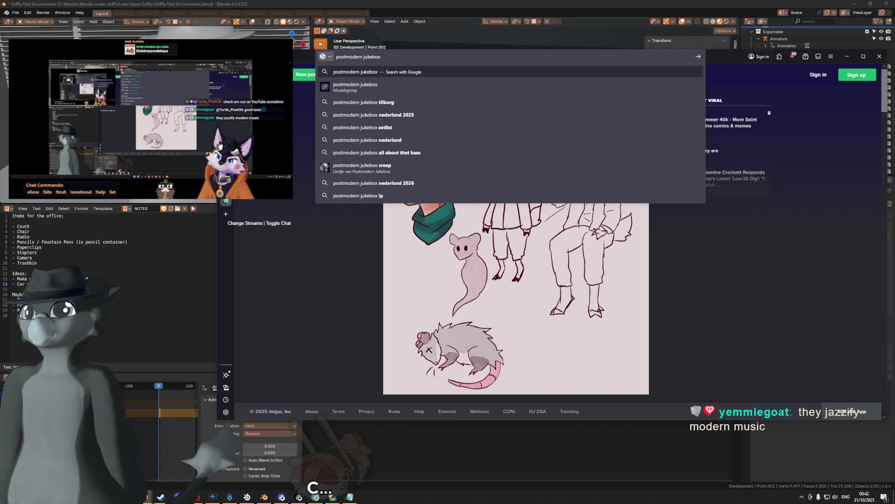
key(Down)
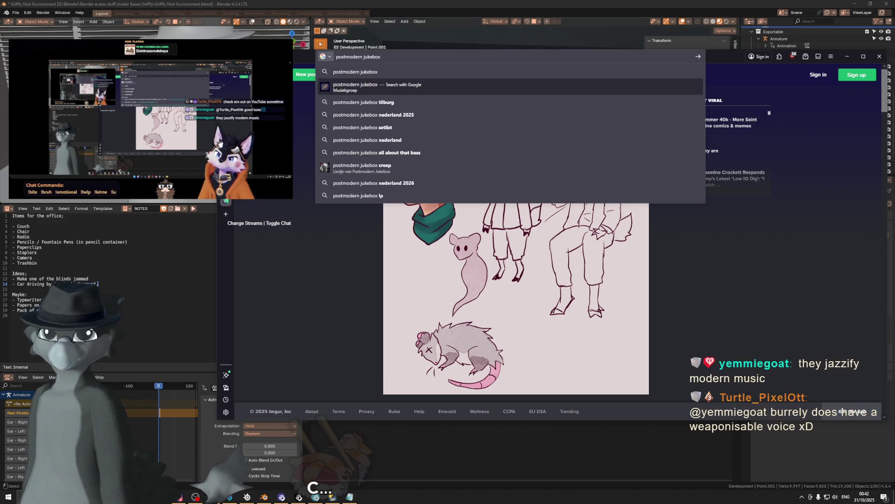
key(Down)
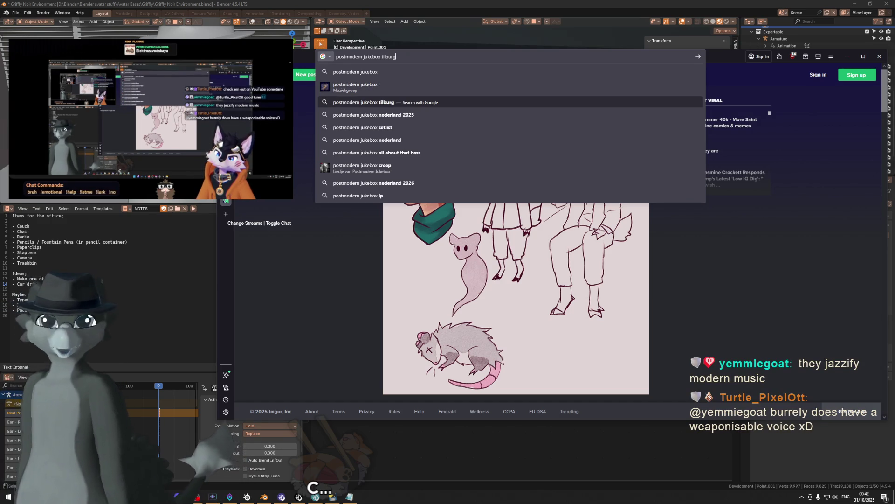
key(BackSpace)
key(BackSpace)
key(BackSpace)
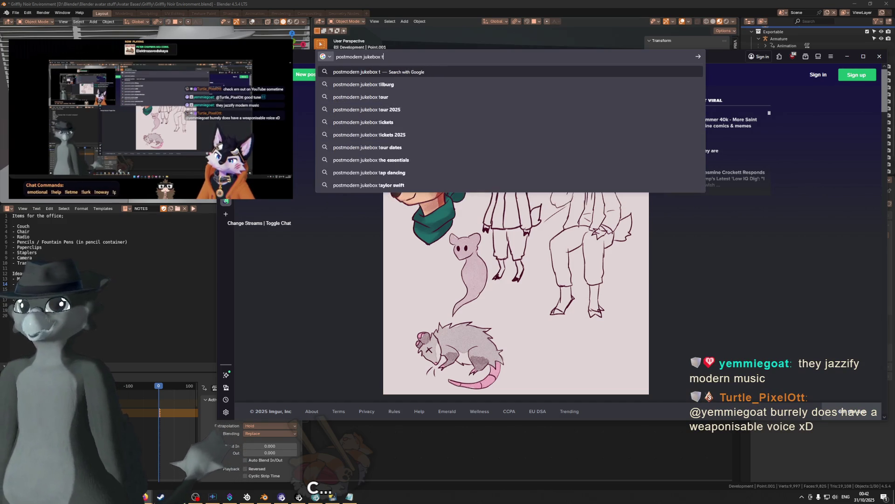
key(BackSpace)
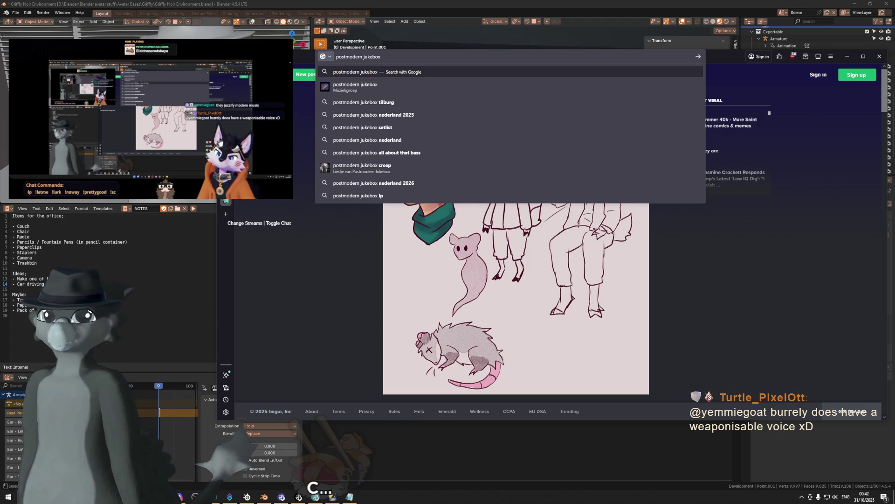
key(Return)
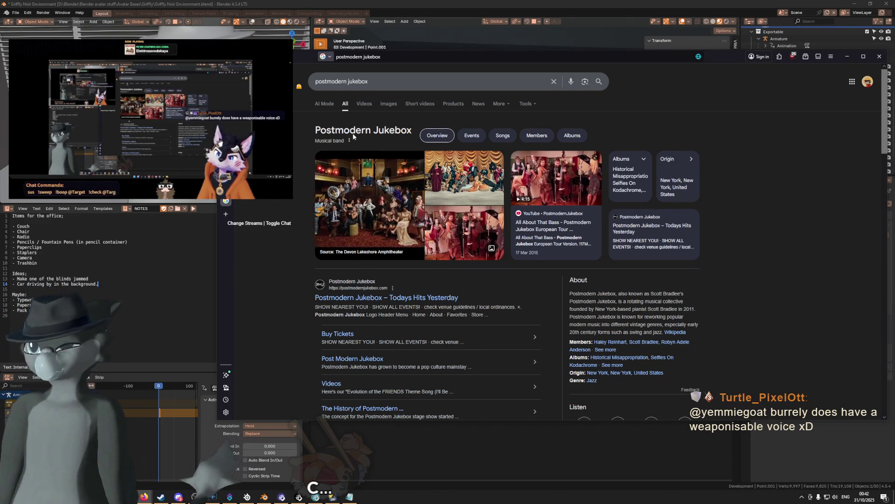
- Browse the postmodern jukebox image results and start a screen snip
click(388, 104)
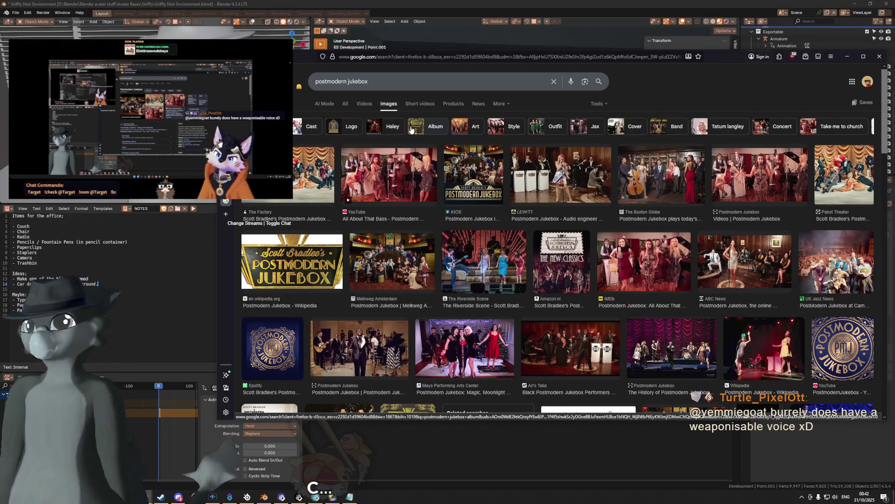
scroll(411, 129, down, 5)
scroll(411, 129, down, 5)
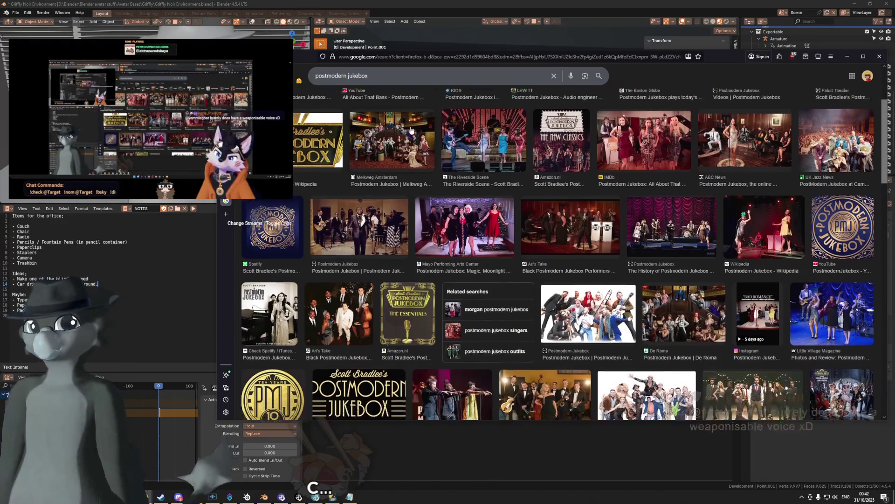
scroll(411, 130, down, 1)
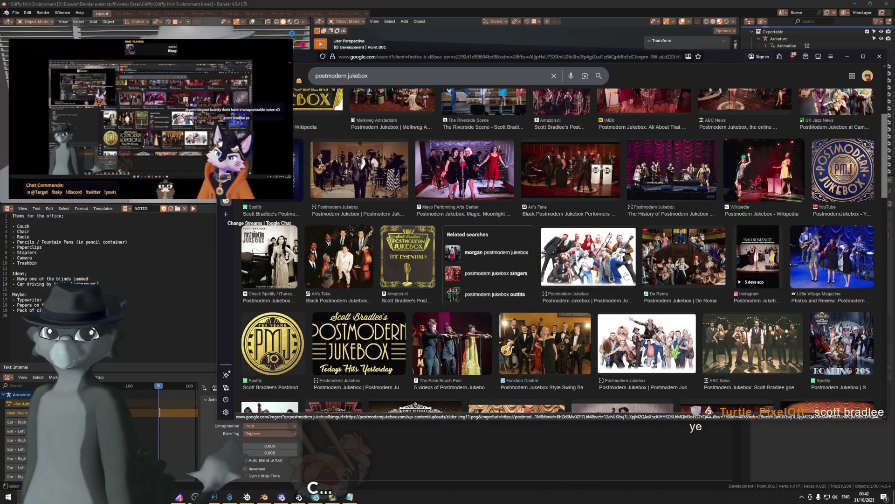
scroll(626, 274, up, 5)
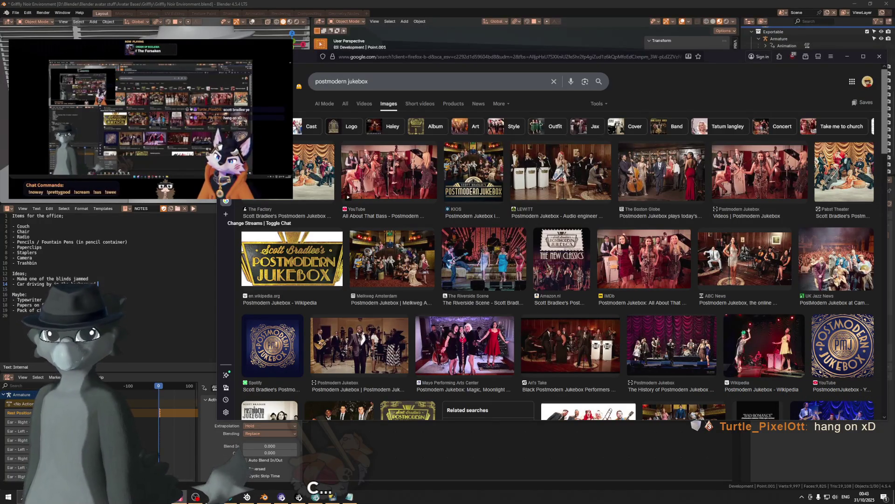
key(super+shift+s)
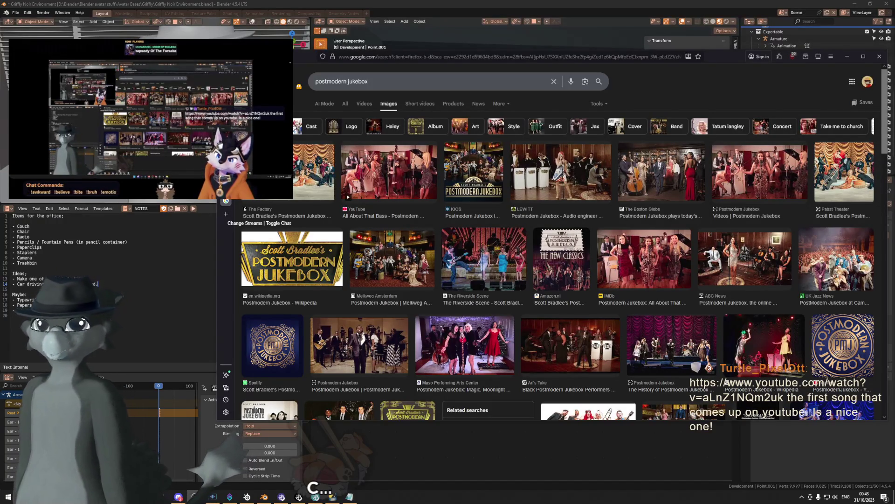
- Pause The Manhattan Jazz Bar playback in the YouTube Music tab
key(ctrl+Tab)
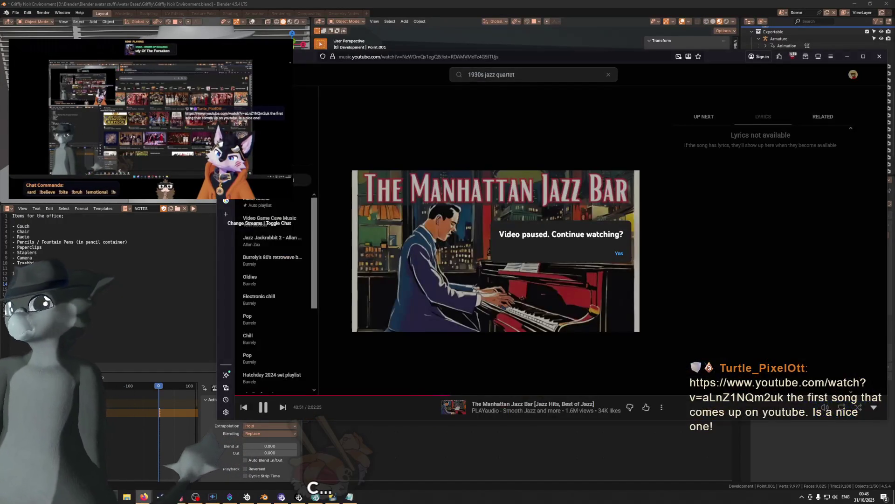
click(619, 254)
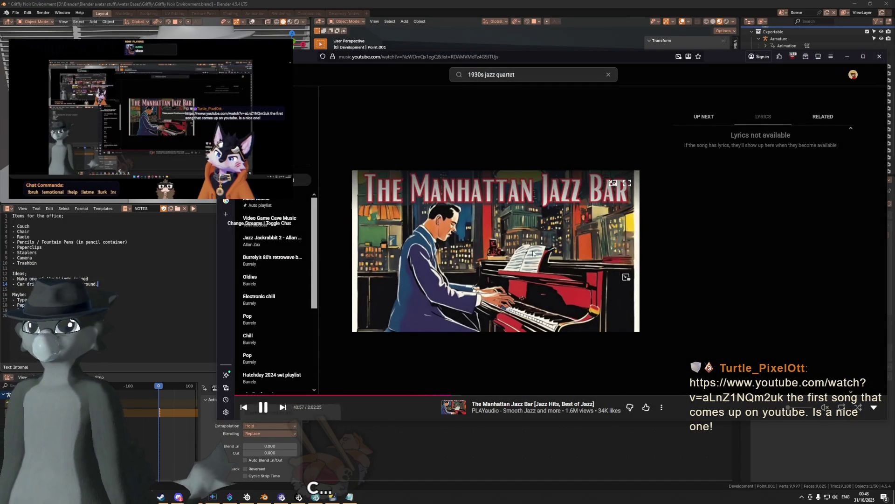
key(space)
key(alt+Tab)
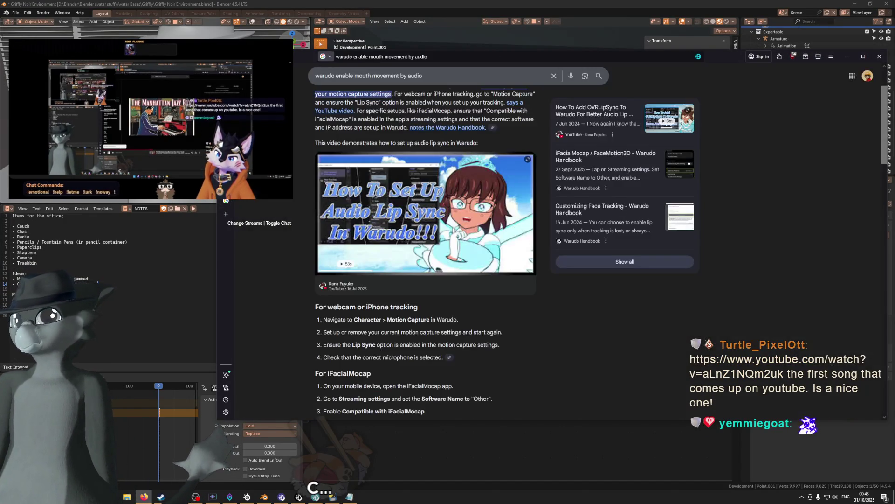
- Paste the shared YouTube link into the address bar and open it
key(ctrl+l)
key(ctrl+v)
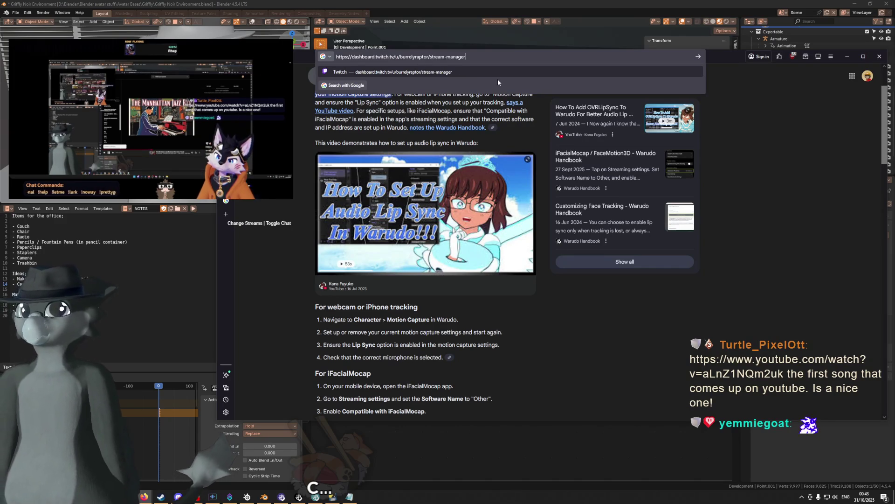
key(ctrl+a)
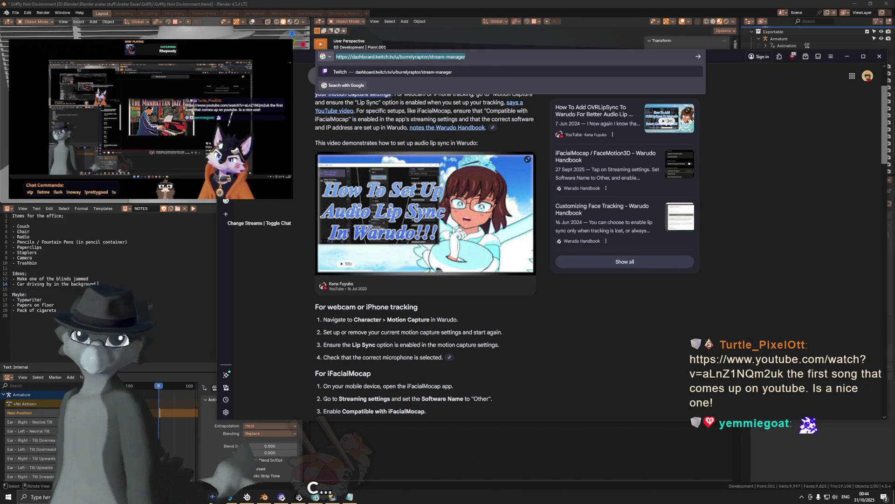
key(alt+Tab)
text(.)
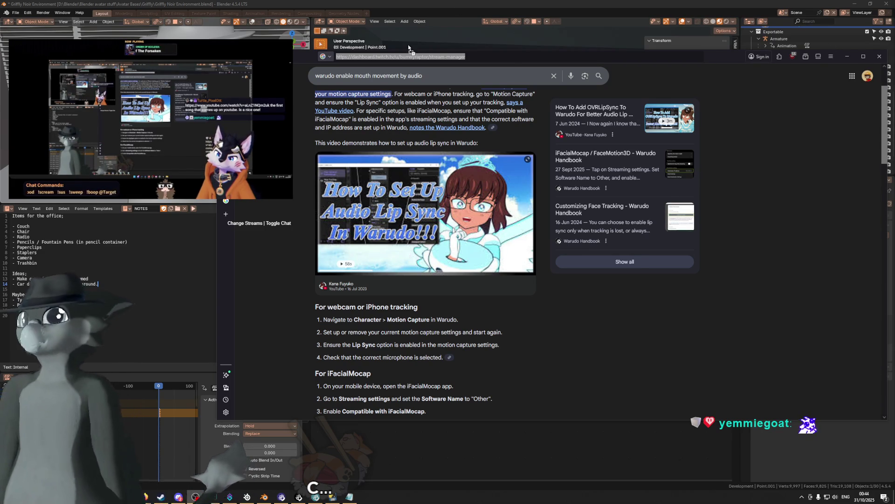
key(ctrl+v)
key(Return)
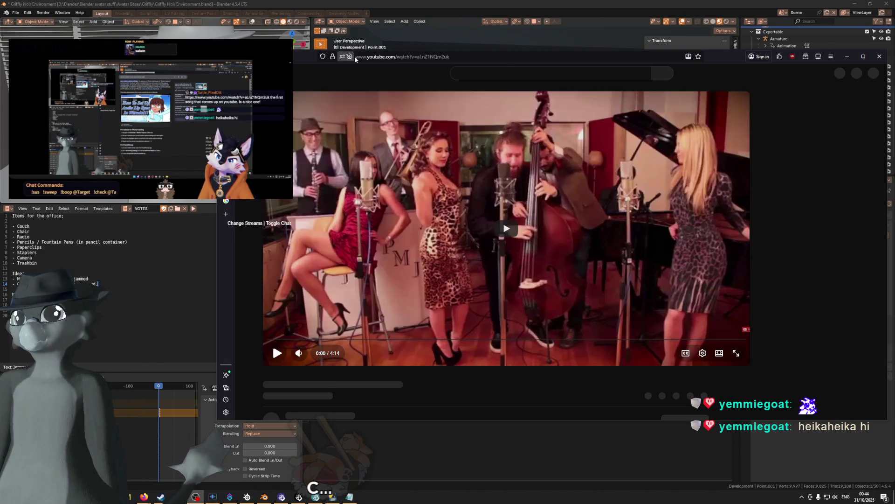
- Replace the address's www with music to play the song on YouTube Music
click(366, 57)
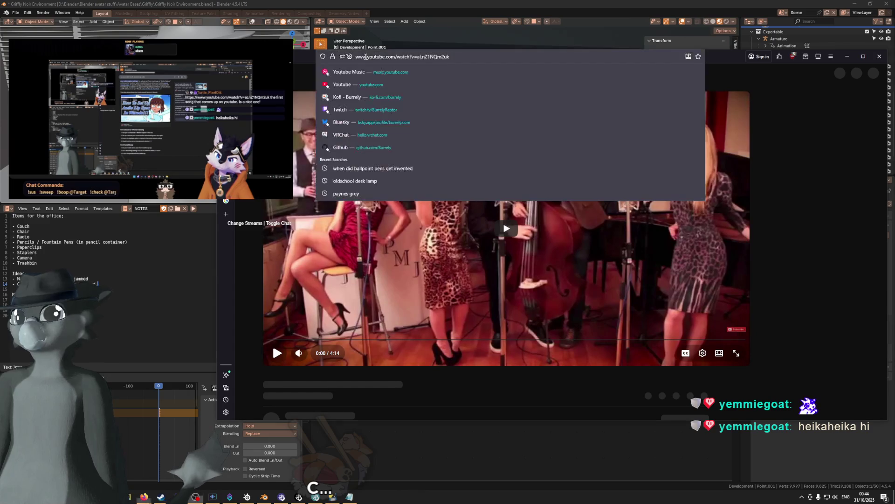
key(BackSpace)
key(BackSpace)
key(BackSpace)
text(nsi)
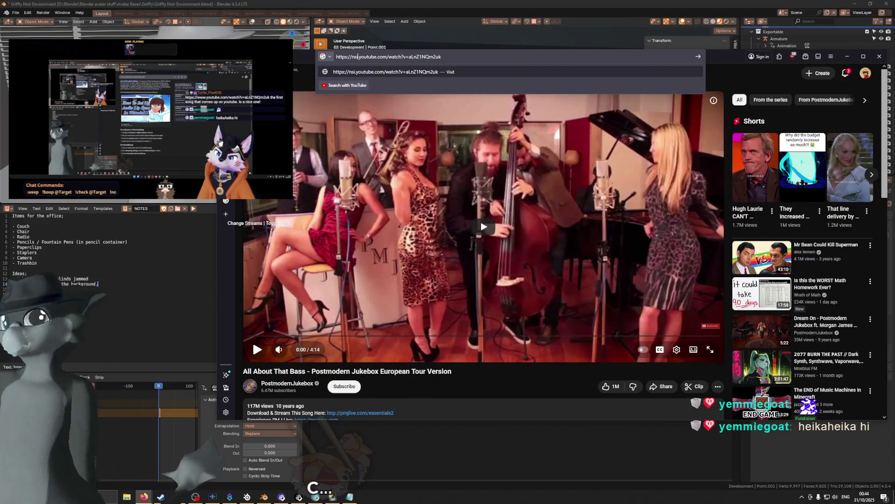
key(BackSpace)
key(BackSpace)
key(BackSpace)
text(music)
key(Return)
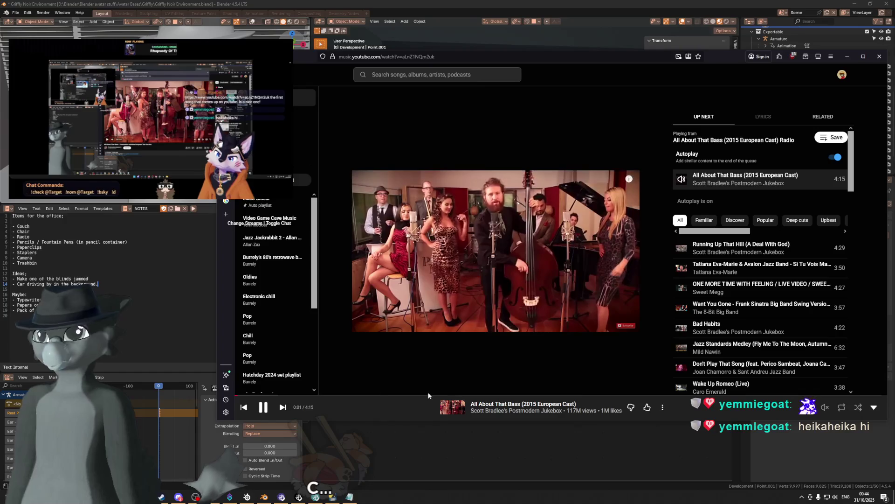
- Unmute All About That Bass and nudge the volume slider up slightly
click(825, 407)
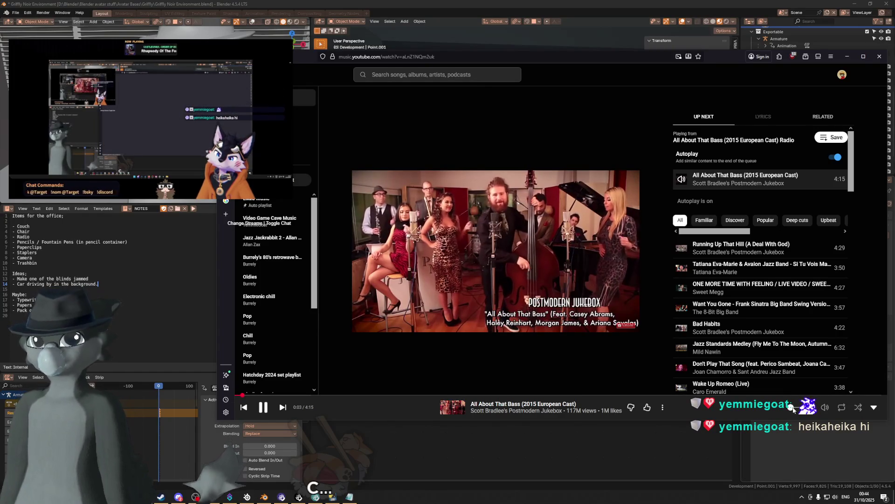
drag(794, 409, 796, 408)
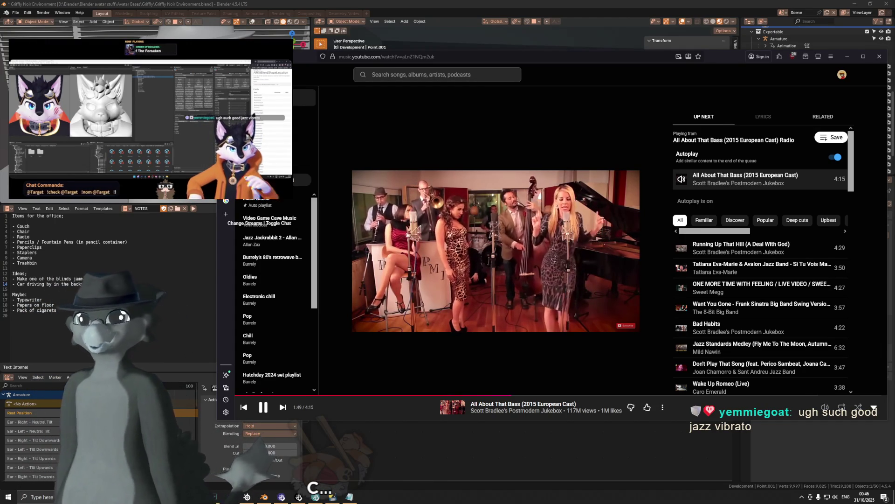
- Like All About That Bass and copy its link from the address bar
click(648, 408)
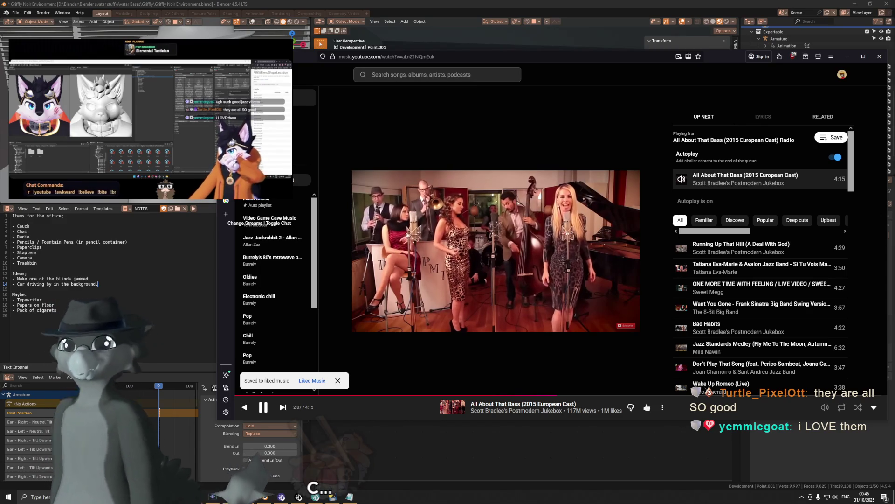
click(493, 53)
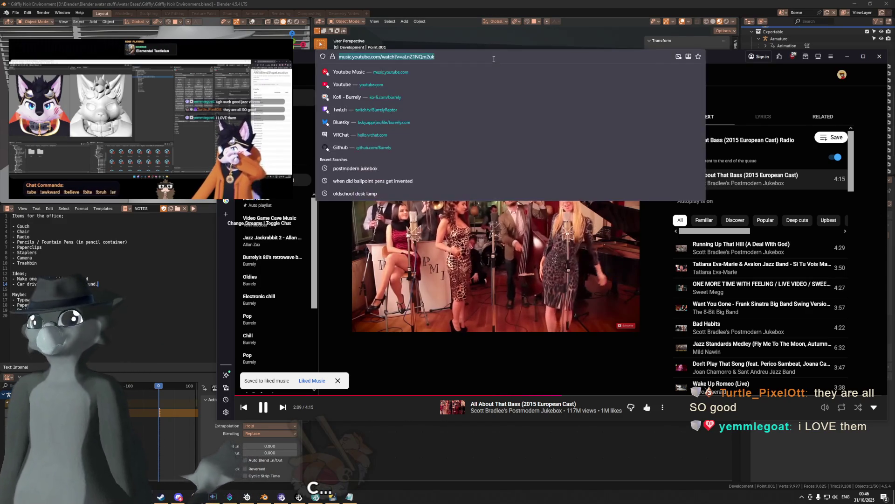
key(Escape)
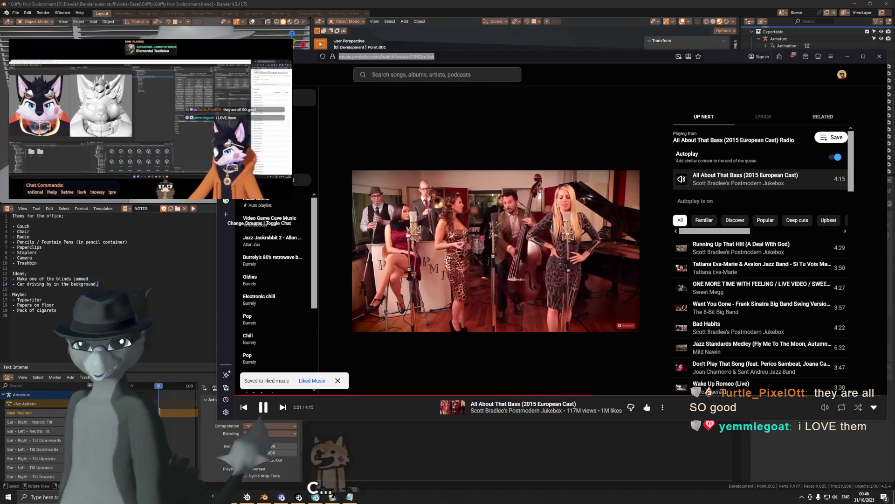
- Paste the song link into Discord's media channel message box
click(179, 497)
mouse_move(502, 145)
mouse_down()
mouse_move(391, 42)
mouse_move(431, 47)
mouse_move(465, 112)
mouse_move(477, 102)
mouse_move(497, 120)
mouse_up()
key(ctrl+v)
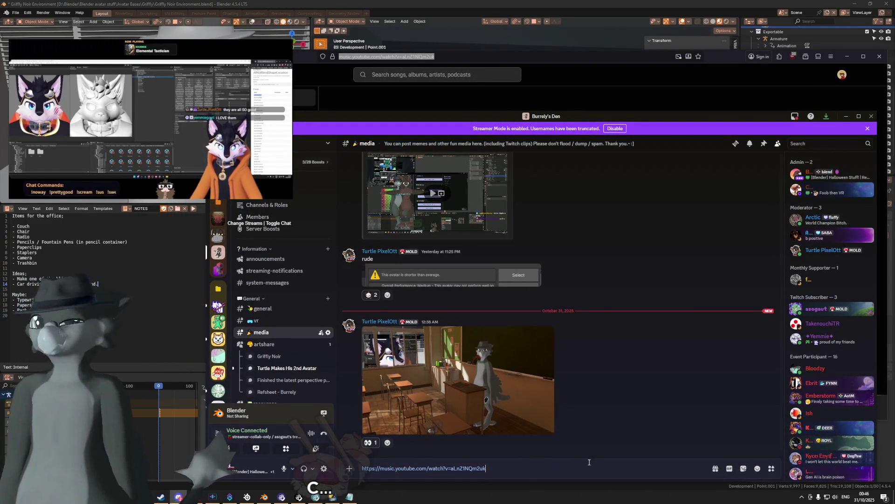
- Add a new line mentioning the member and saying the song is actually really good
key(shift+Return)
text(@Tu)
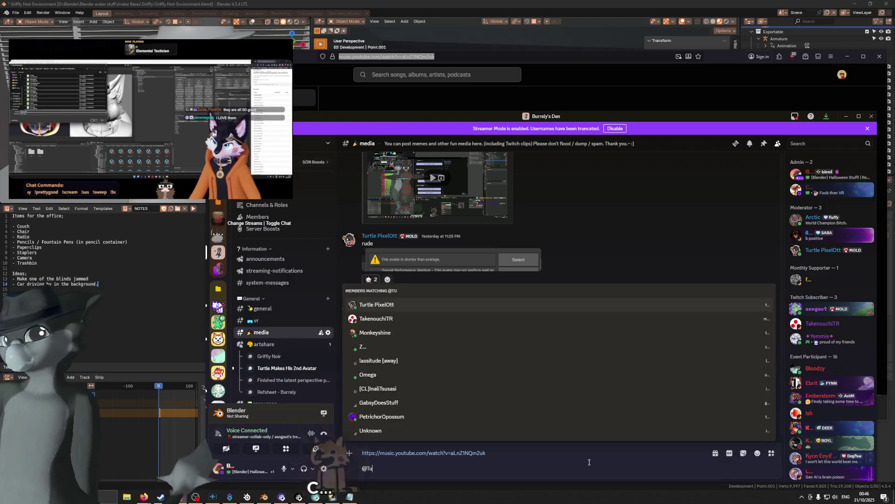
key(Tab)
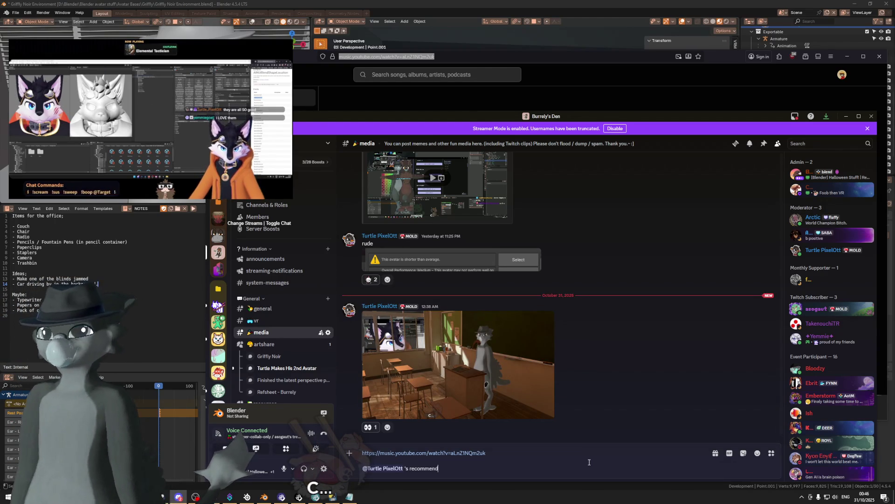
text(ion, it's a)
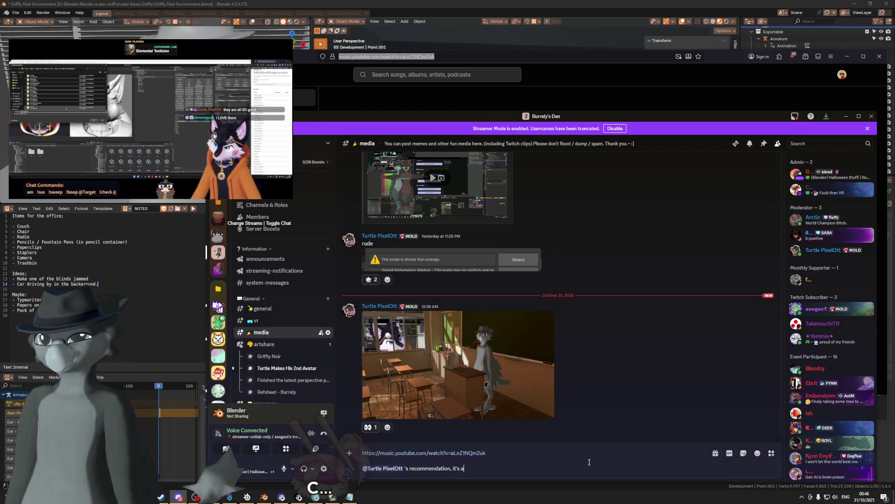
text(ctually really goo)
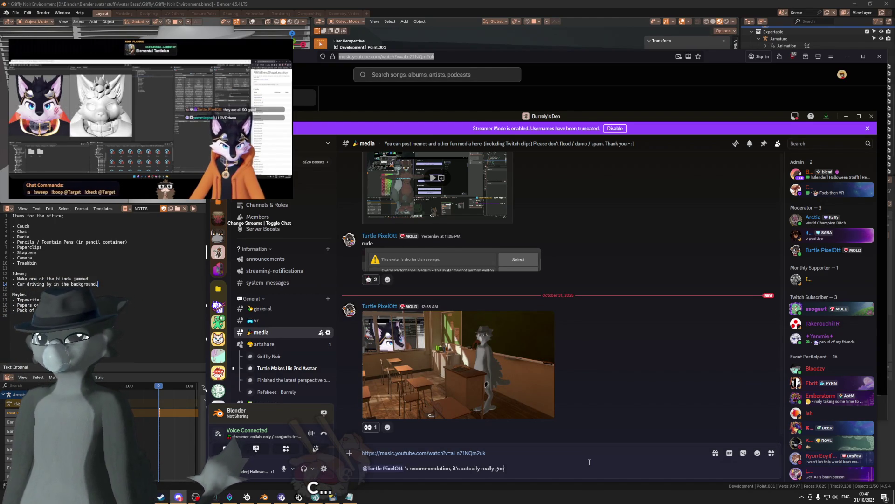
key(BackSpace)
key(BackSpace)
key(BackSpace)
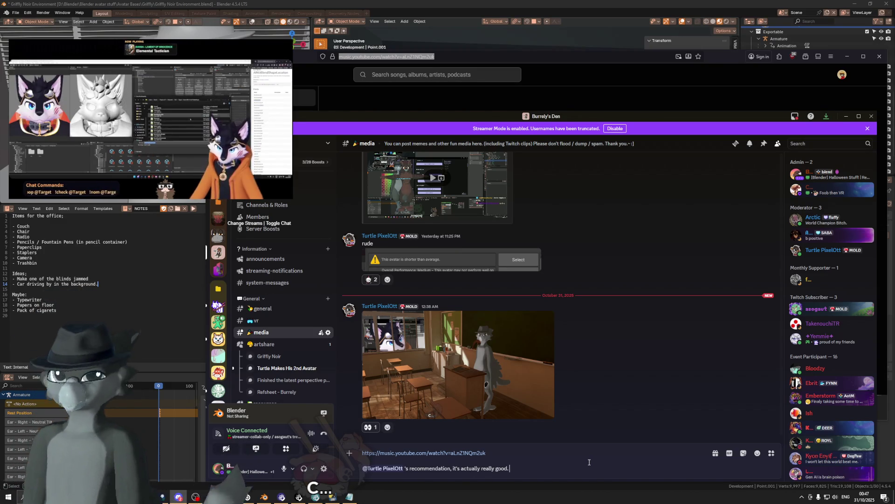
text(^)
key(BackSpace)
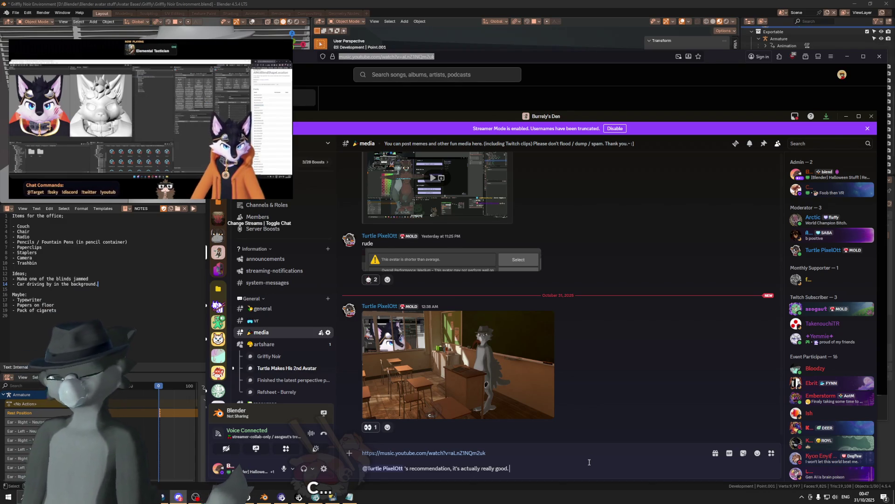
- Insert the star-struck emoji via :star autocomplete and send the message
text(parkl)
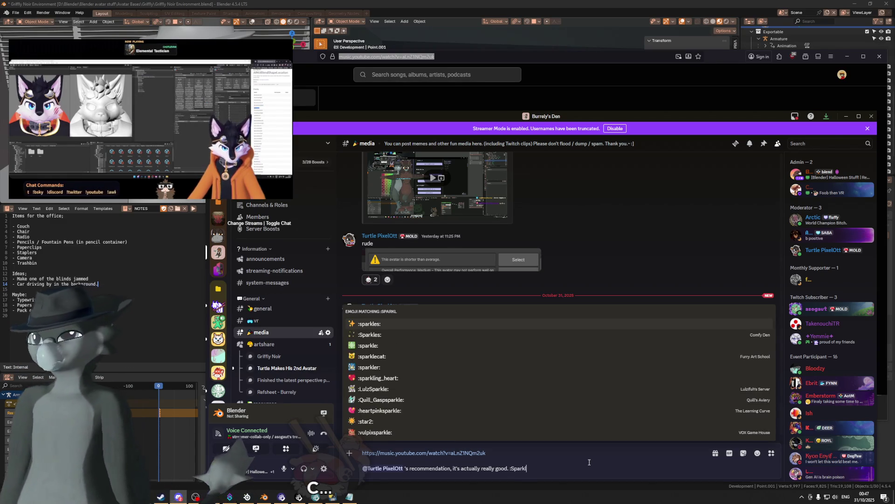
text(e)
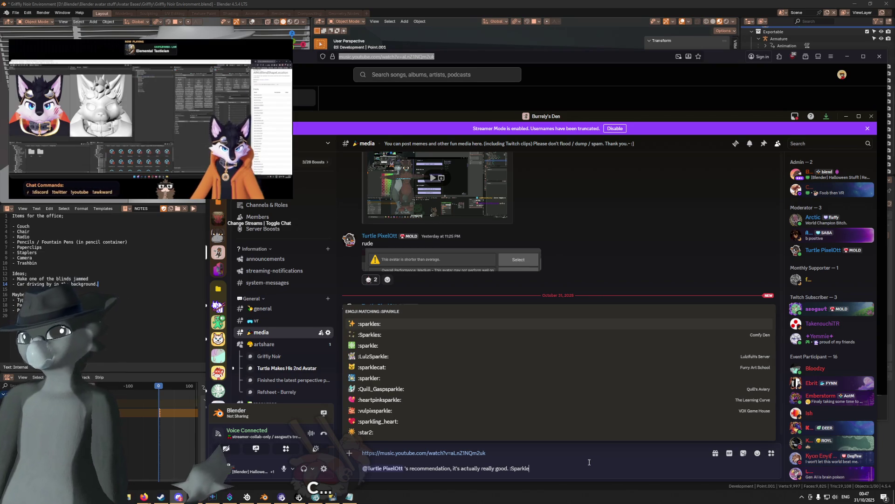
text(e)
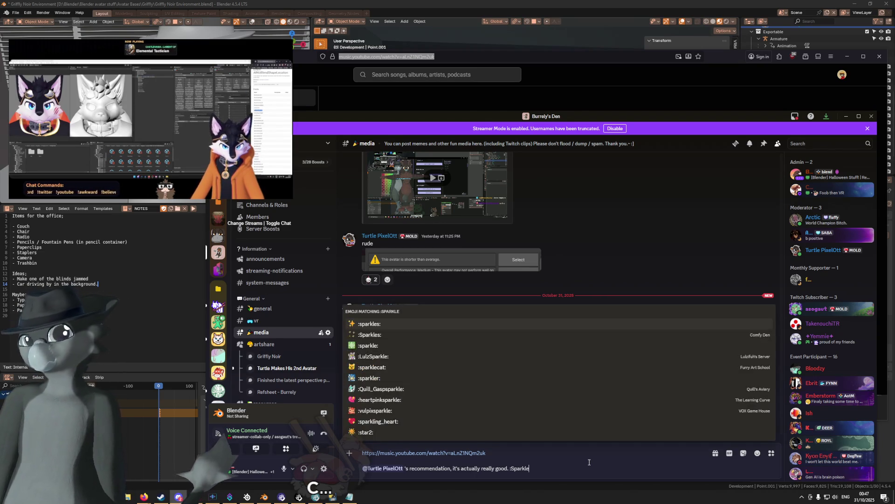
key(BackSpace)
key(BackSpace)
key(BackSpace)
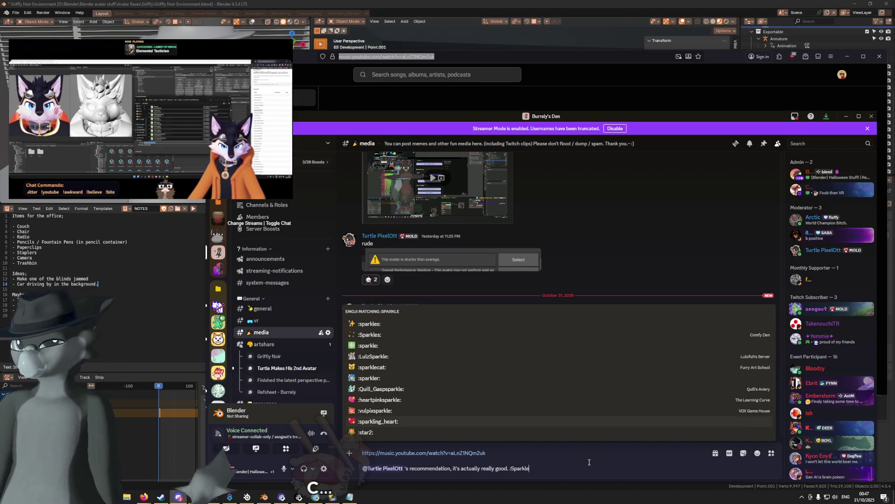
key(BackSpace)
key(BackSpace)
key(BackSpace)
text(st)
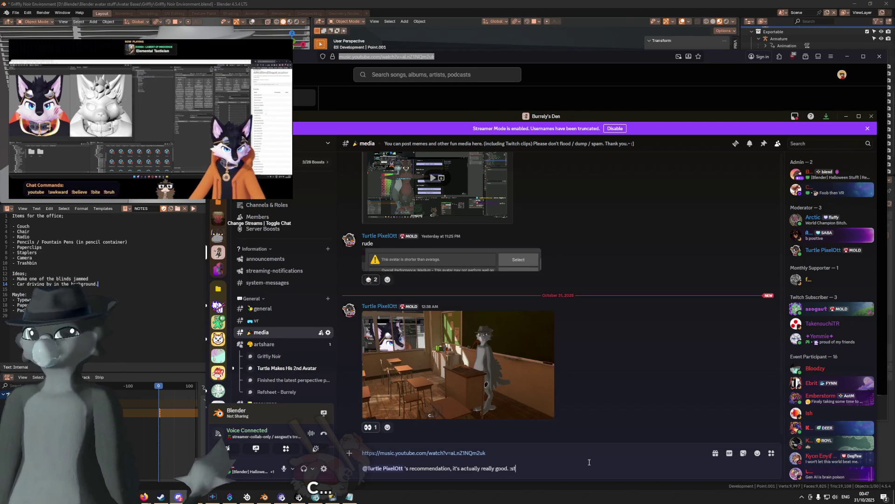
text(ar_s)
key(Return)
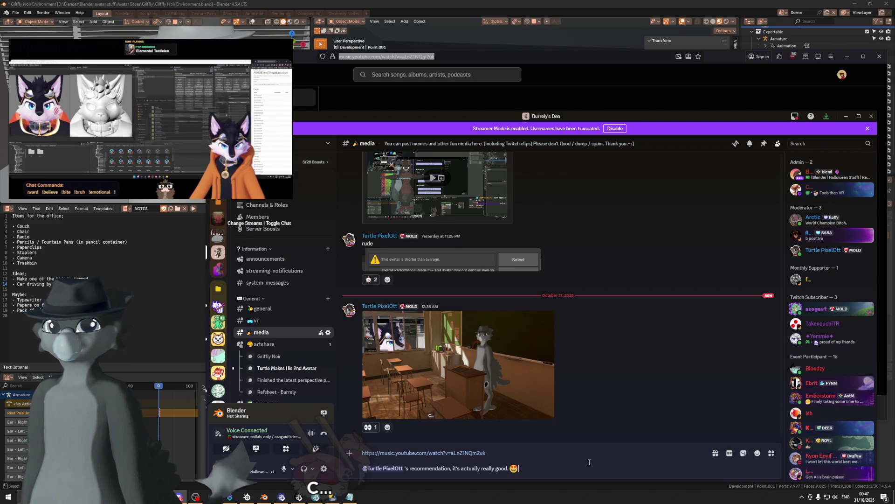
key(Return)
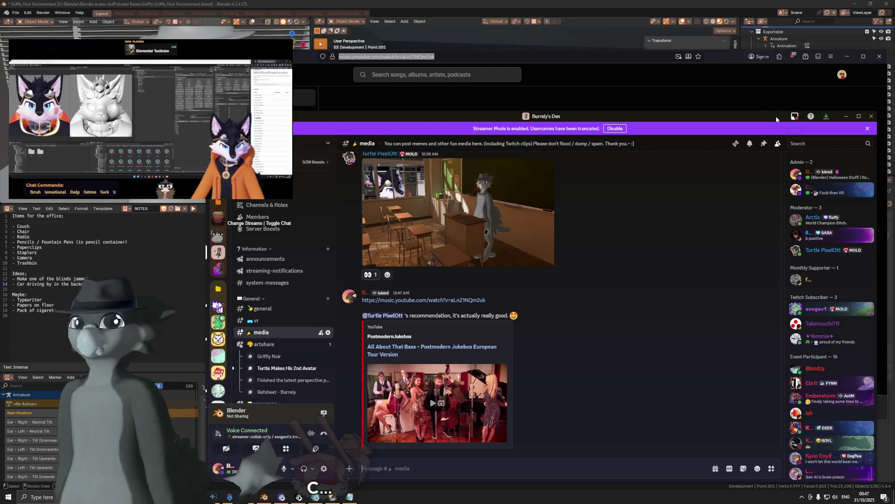
- Minimise Discord, move the YouTube Music window aside, and bring Blender to the front
click(845, 116)
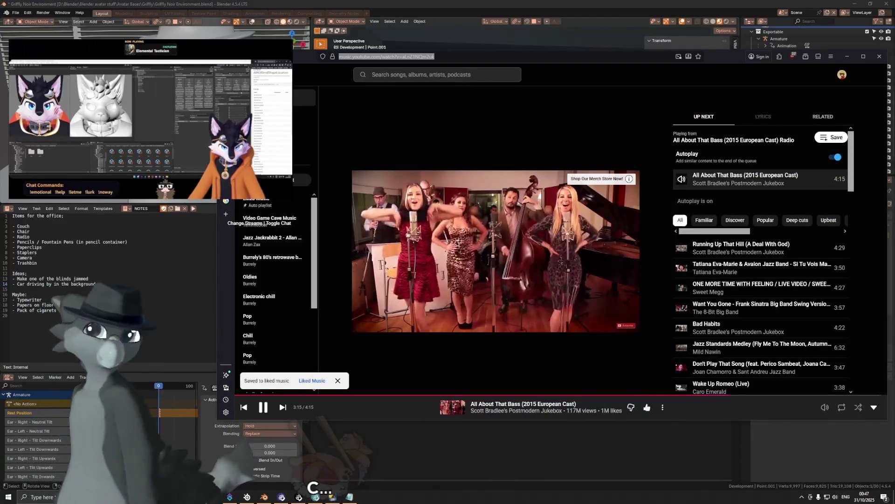
text(.)
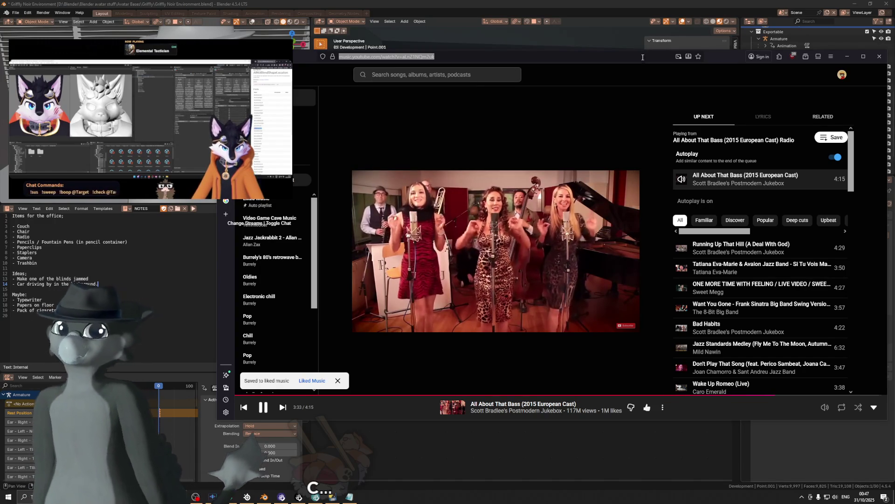
drag(731, 62, 878, 241)
click(878, 227)
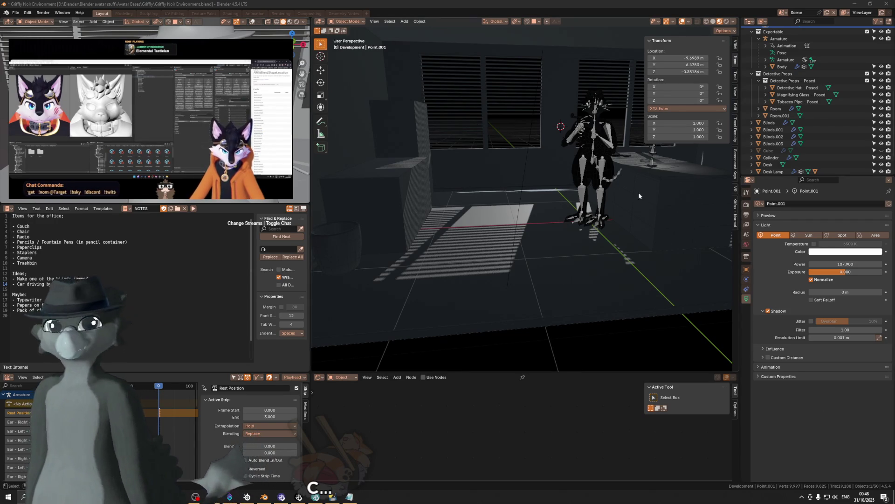
- Add '- Big ceiling fan' below '- Trashbin' in the to-do list and save the .blend file
mouse_move(639, 196)
middle_down()
mouse_move(595, 182)
mouse_move(569, 203)
mouse_move(515, 210)
mouse_move(519, 151)
mouse_move(500, 164)
middle_up()
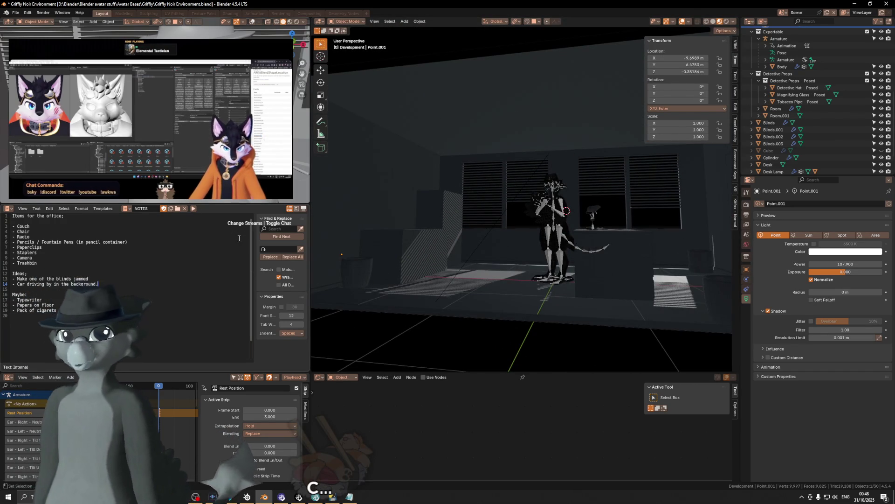
click(79, 261)
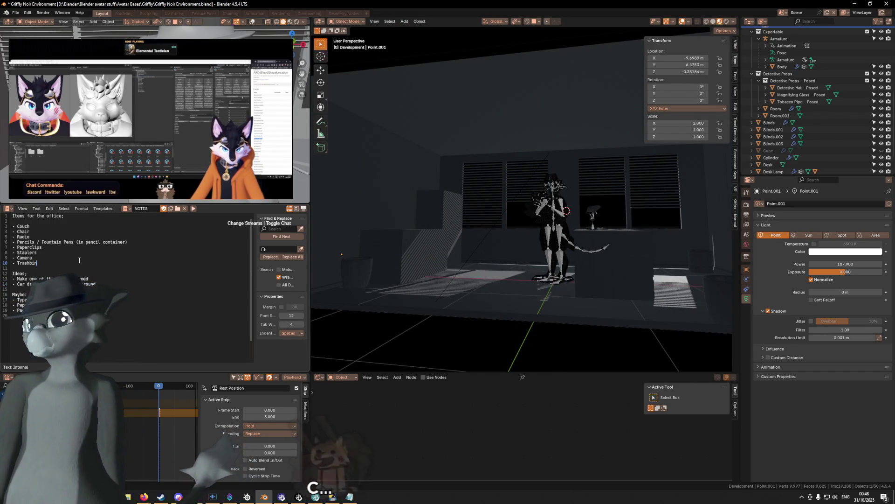
key(Return)
text(- )
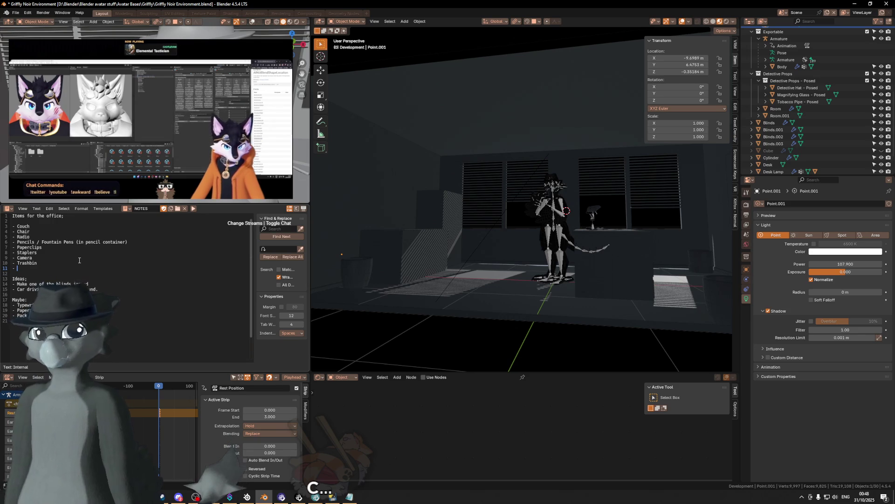
text(F)
key(BackSpace)
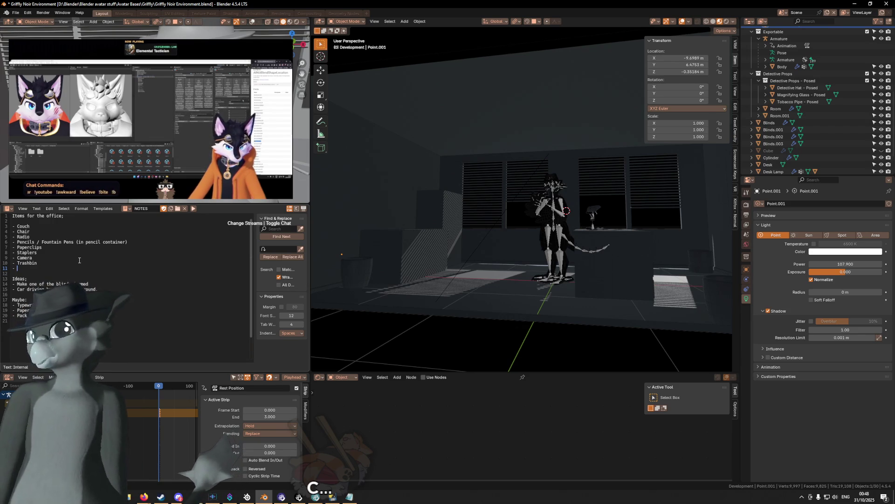
text(Big ceiling fan)
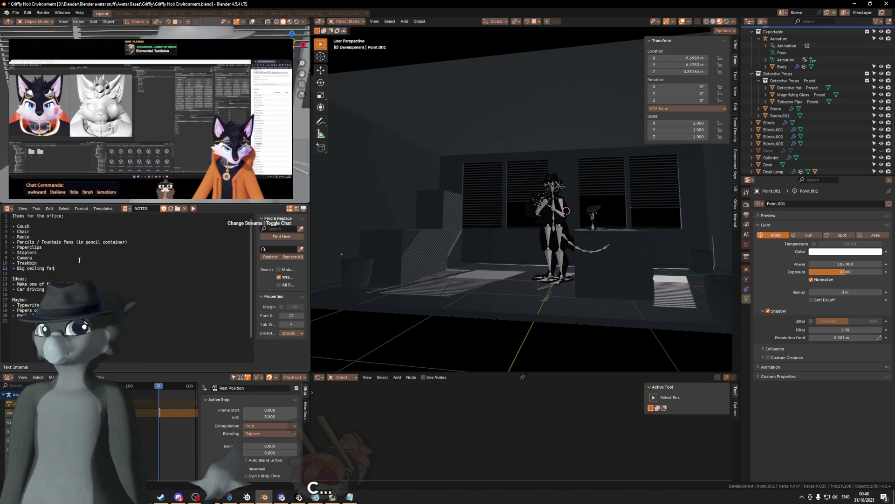
key(ctrl+s)
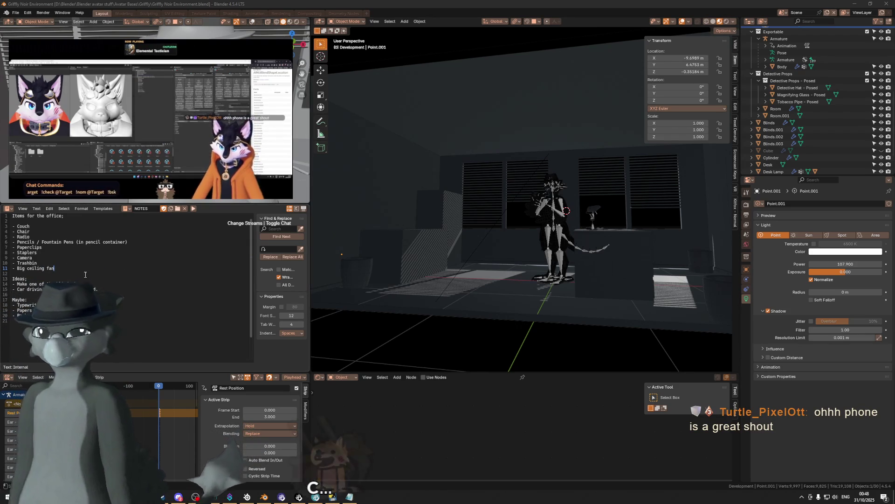
- Add '- Telephone' and '- Power outlet' lines below 'Big ceiling fan' in the to-do list
key(Return)
text(- Telephone)
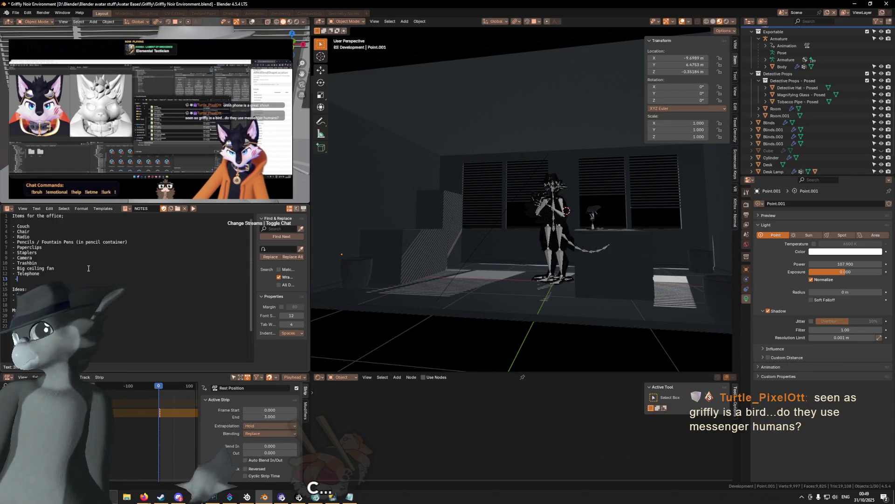
key(BackSpace)
key(BackSpace)
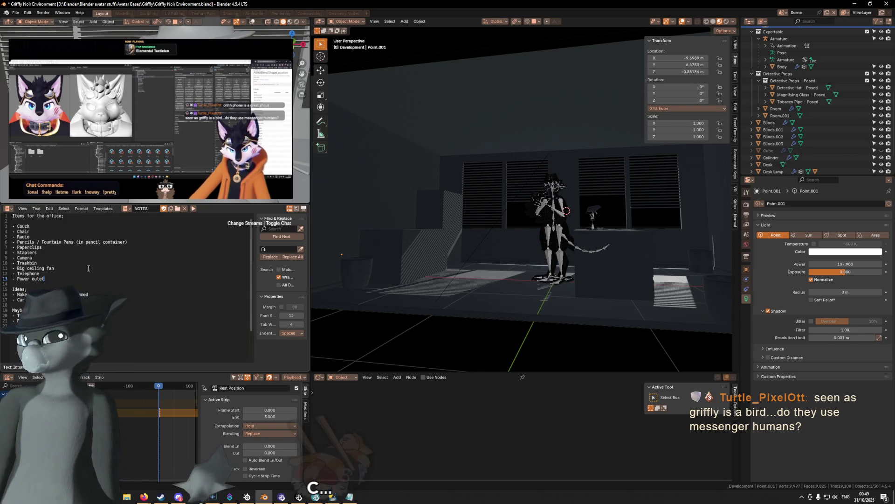
text(tlet)
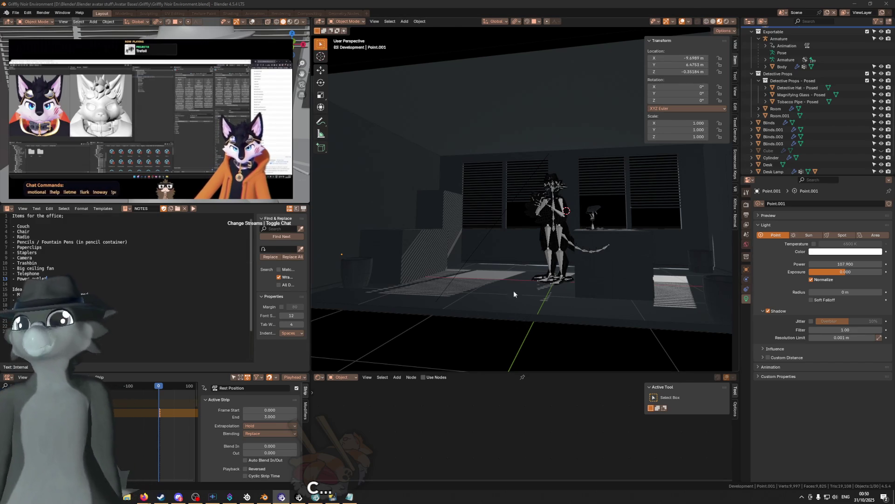
- Save Griffly Noir Environment.blend with Ctrl+S
key(ctrl+s)
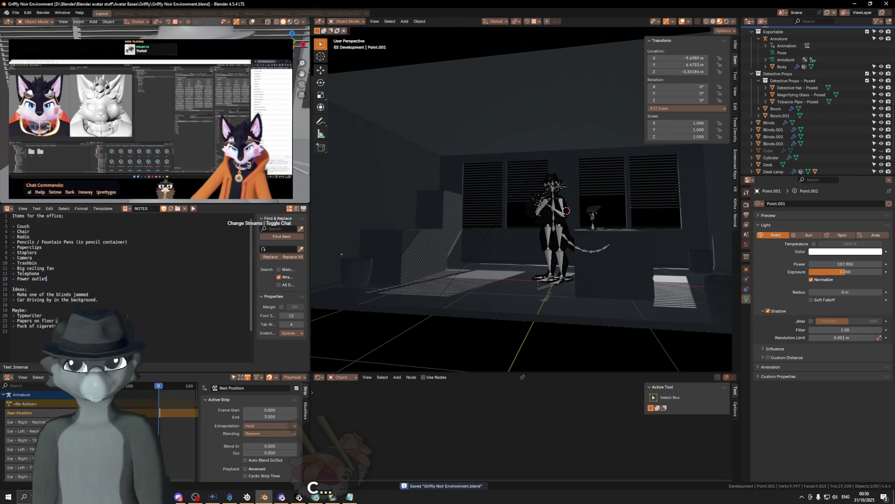